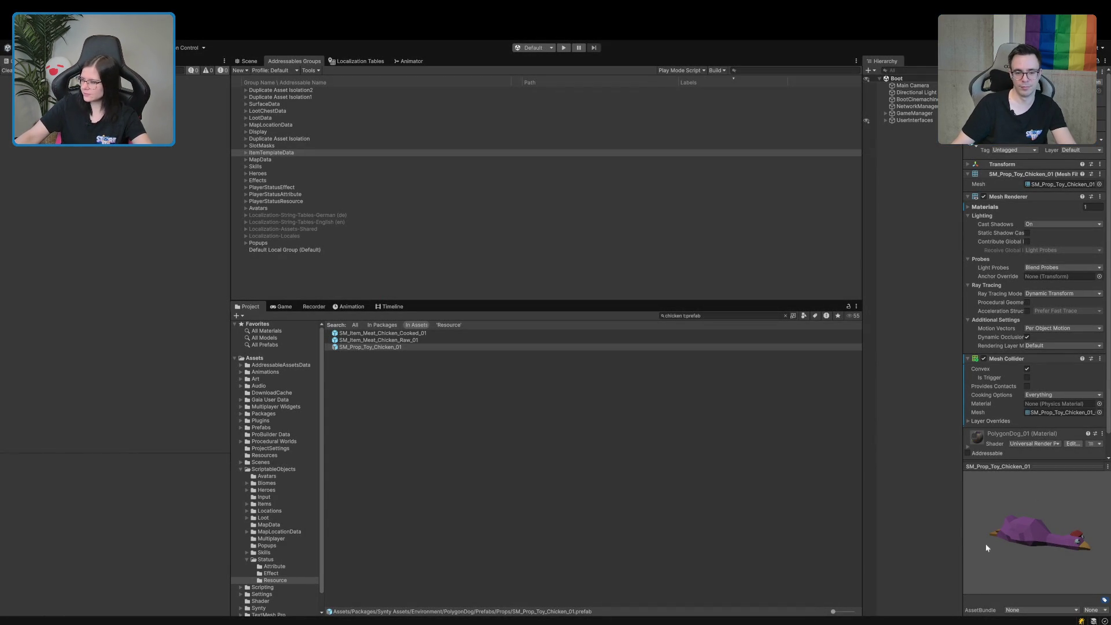
Preview and rotate SM_Item_Meat_Chicken_Raw_01, then do the same for the cooked chicken prefab
left_click(441, 341)
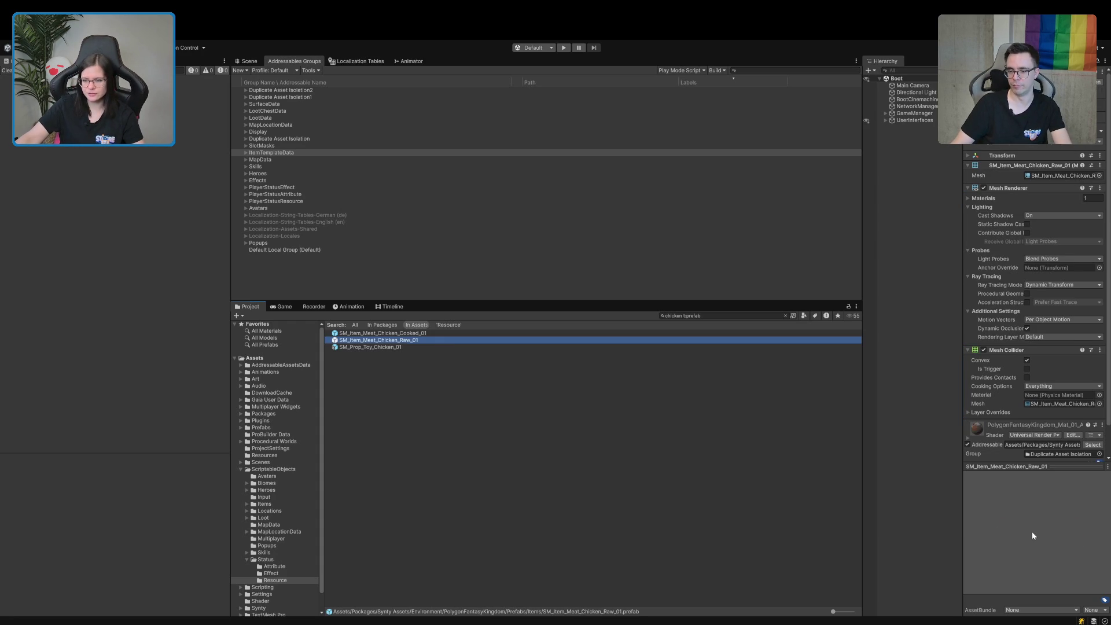
mouse_move(1032, 531)
left_mouse_down()
mouse_move(988, 565)
mouse_move(1032, 523)
mouse_move(1068, 571)
mouse_move(1062, 520)
mouse_move(1023, 553)
left_mouse_up()
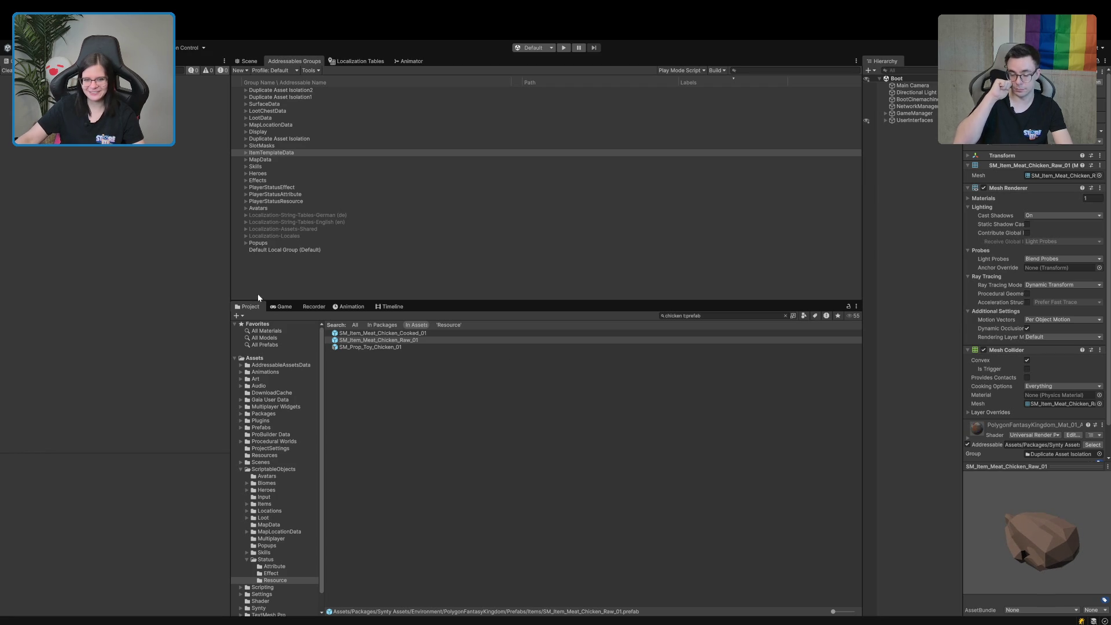
left_click(389, 333)
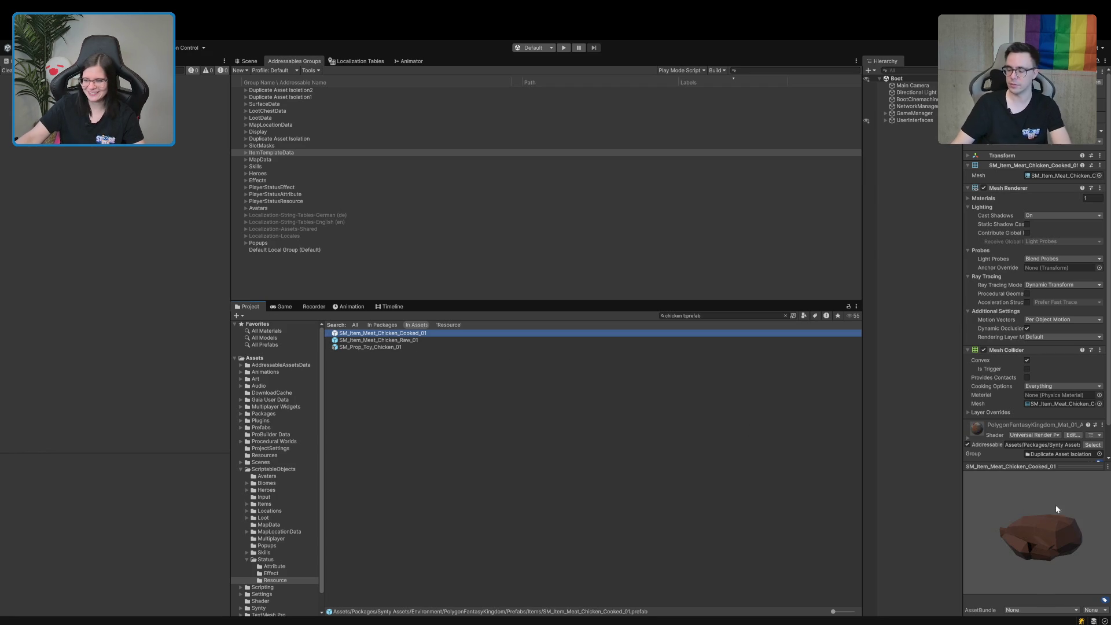
mouse_move(1056, 508)
left_mouse_down()
mouse_move(1016, 568)
mouse_move(936, 480)
mouse_move(1028, 507)
mouse_move(1038, 568)
mouse_move(1049, 515)
mouse_move(1044, 553)
left_mouse_up()
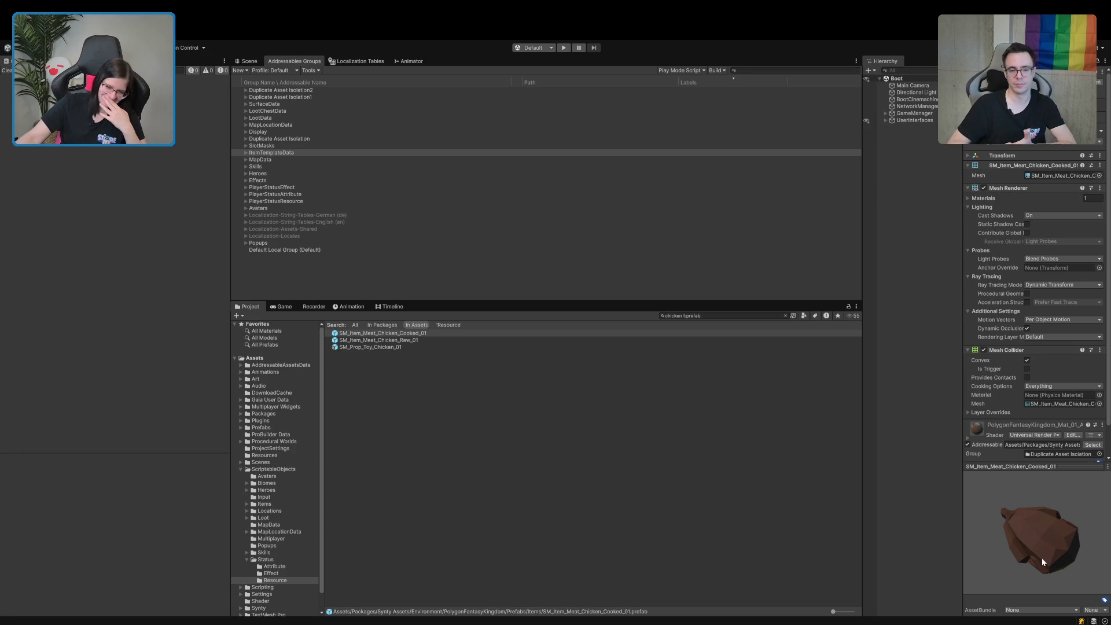
left_click_drag(1043, 554, 1039, 560)
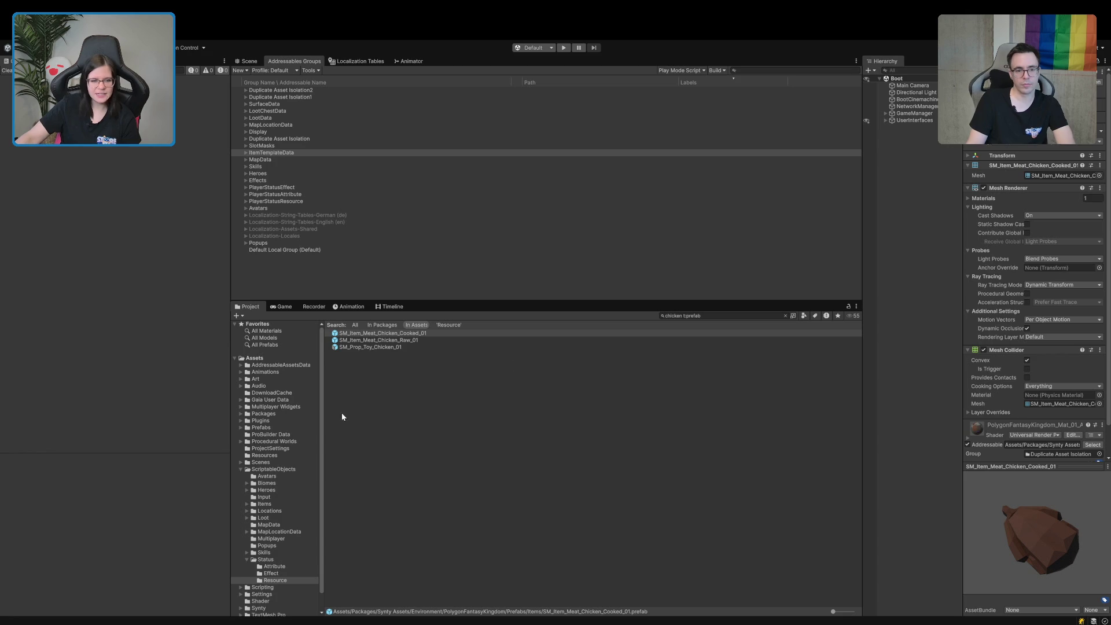
scroll(291, 491, "down", 2)
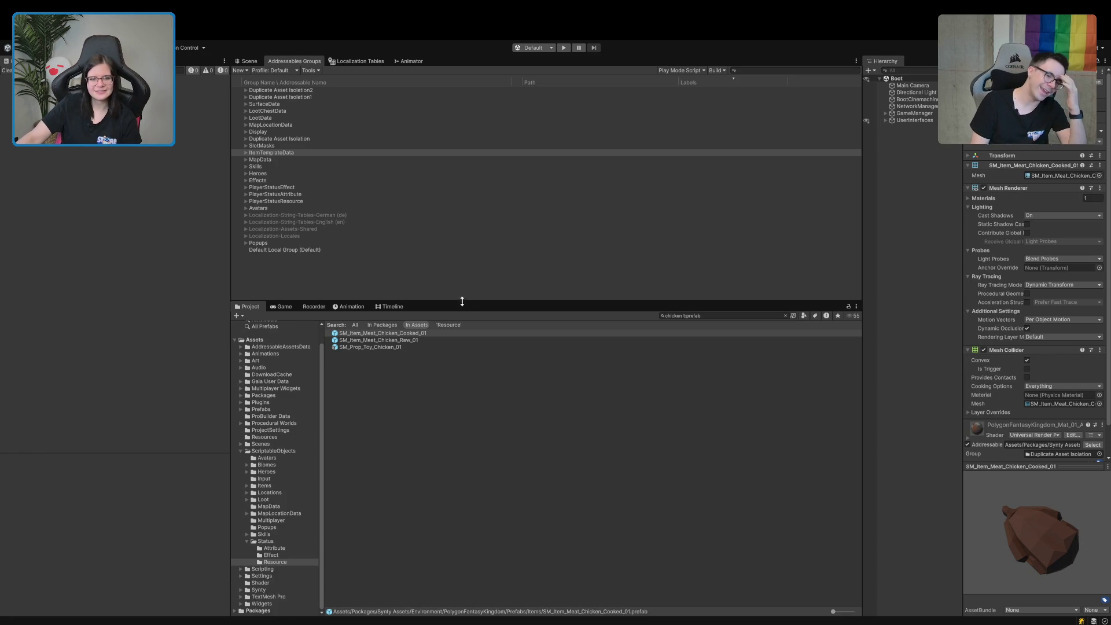
Deselect the cooked chicken prefab and clear the chicken search in the Project browser
left_click(524, 473)
left_click(786, 315)
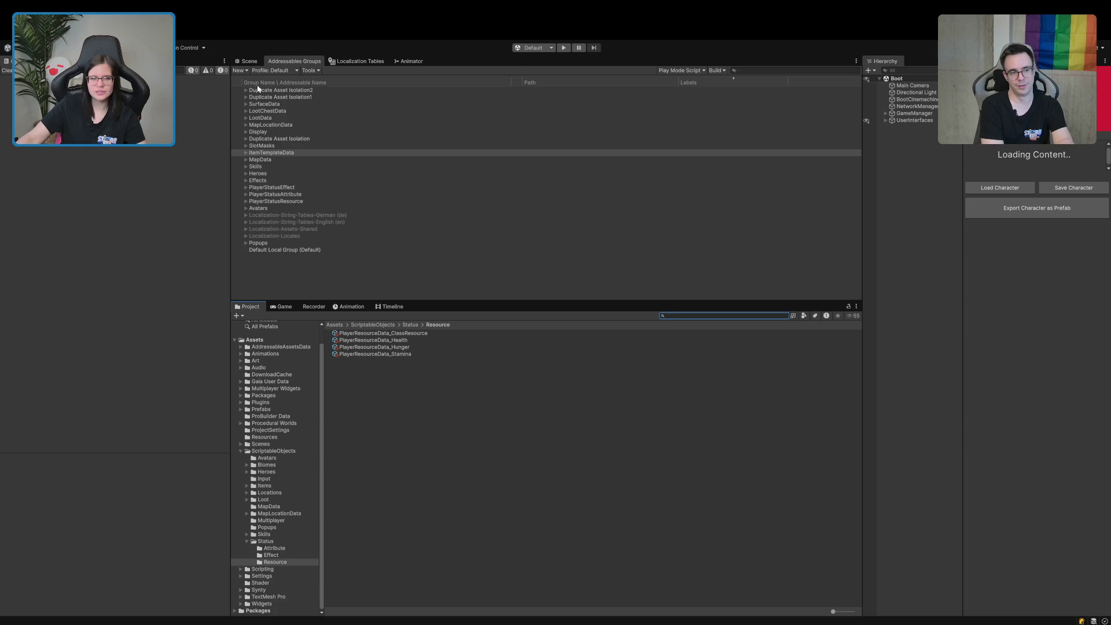
Show the Scene view and randomize a Sidekick character with a Fantasy Knights 09 head and Skeletons body
left_click(247, 60)
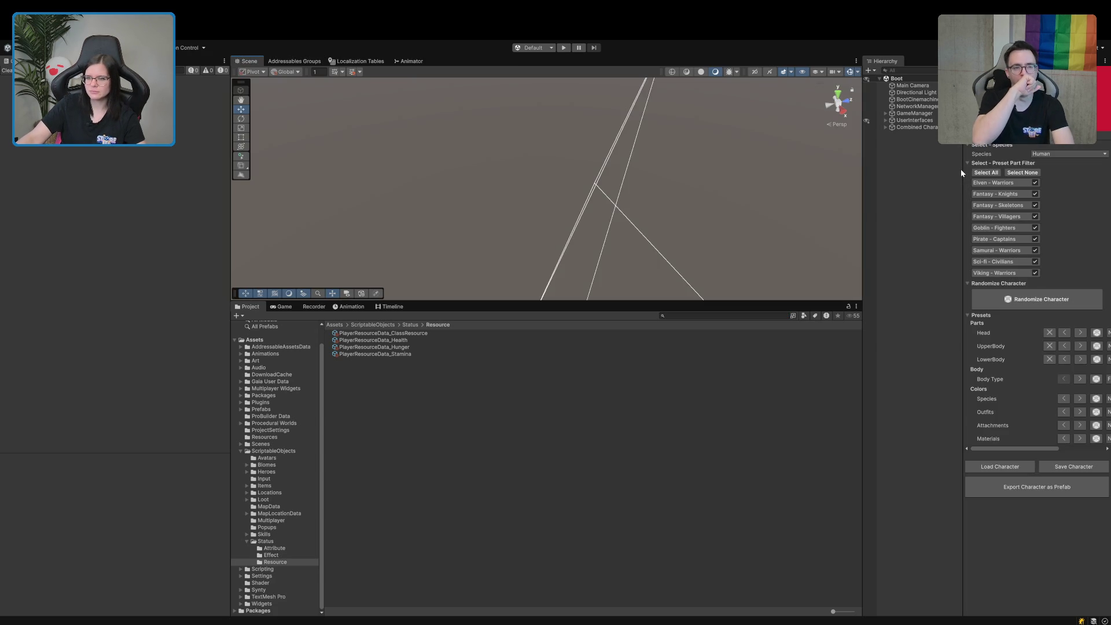
left_click_drag(961, 172, 872, 180)
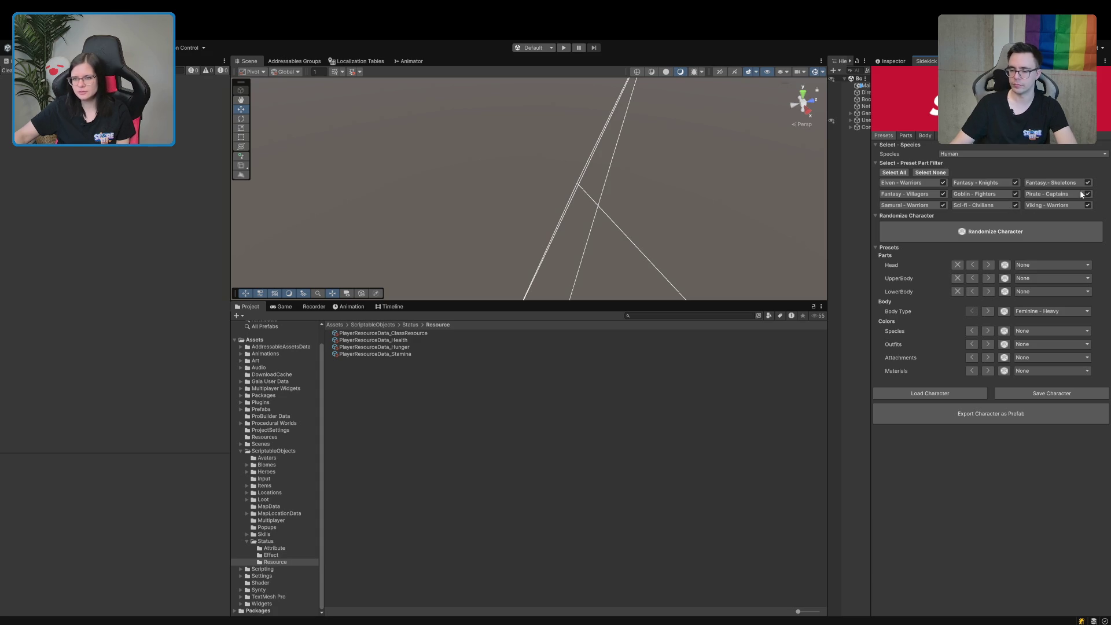
left_click(966, 243)
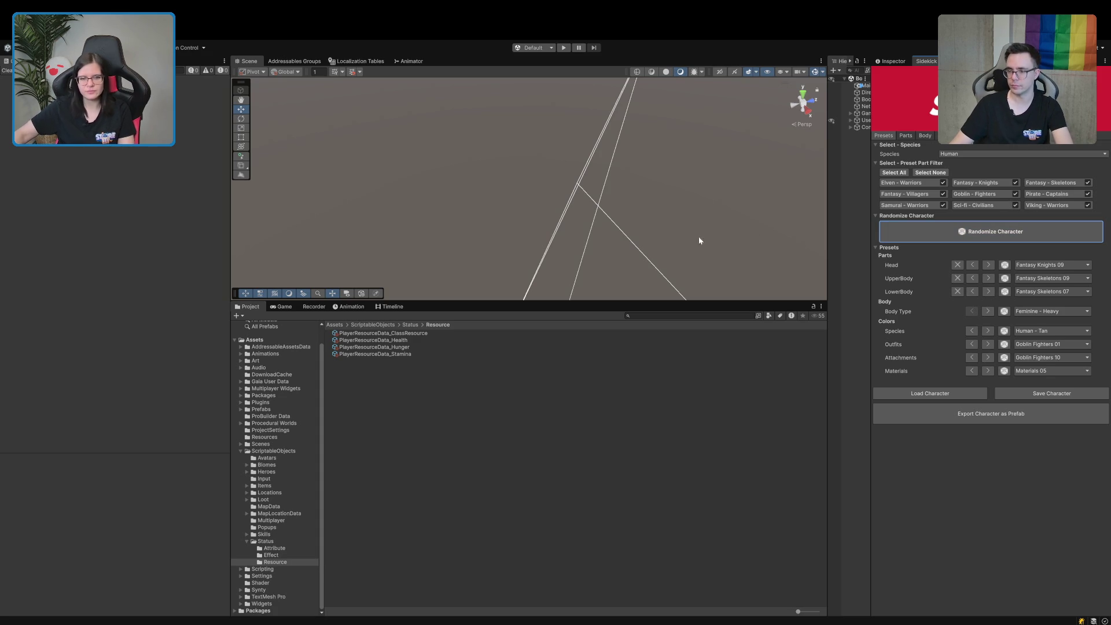
left_click_drag(440, 301, 463, 399)
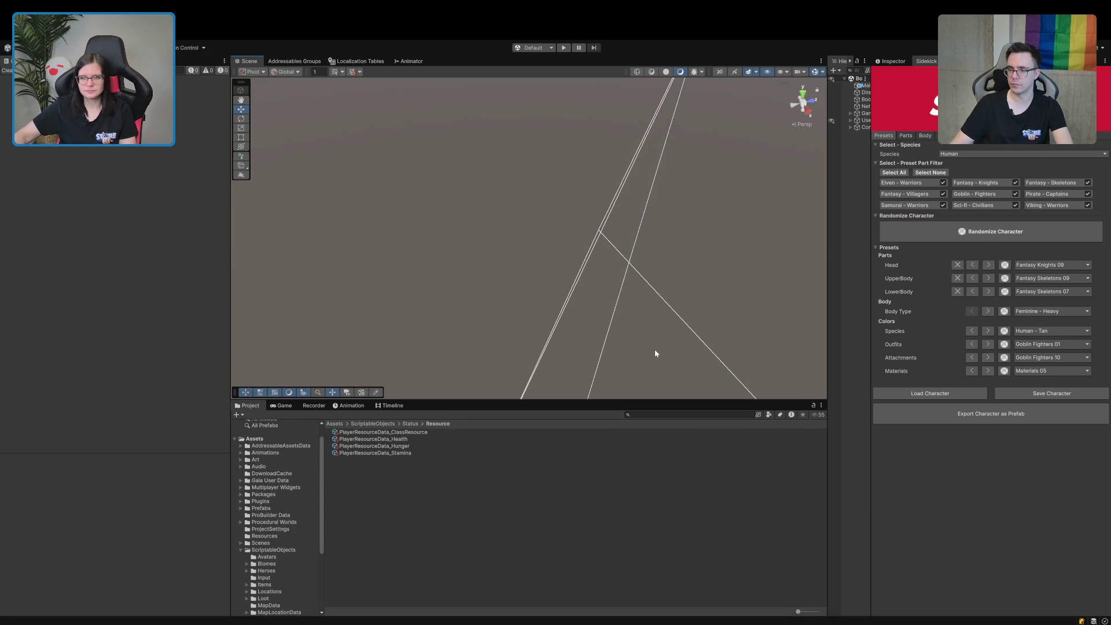
Frame the Combined Character in the Scene view, widen the Hierarchy, and hide gizmo icons
double_click(855, 127)
mouse_move(560, 311)
left_mouse_down()
mouse_move(417, 268)
mouse_move(231, 241)
mouse_move(342, 293)
mouse_move(402, 244)
mouse_move(394, 237)
mouse_move(458, 232)
left_mouse_up()
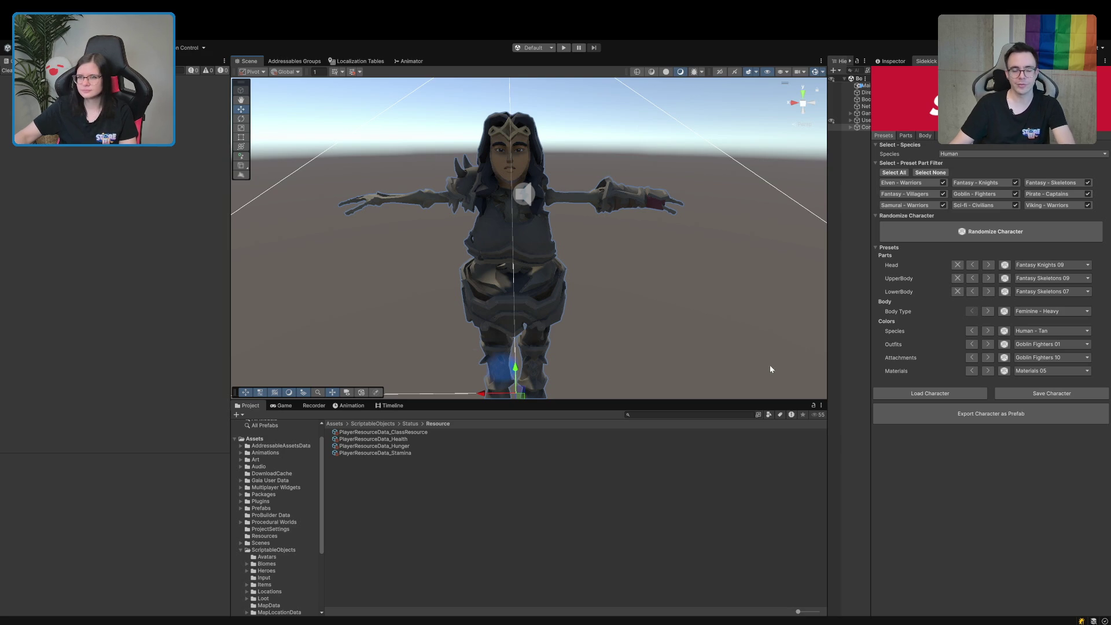
left_click_drag(826, 328, 719, 341)
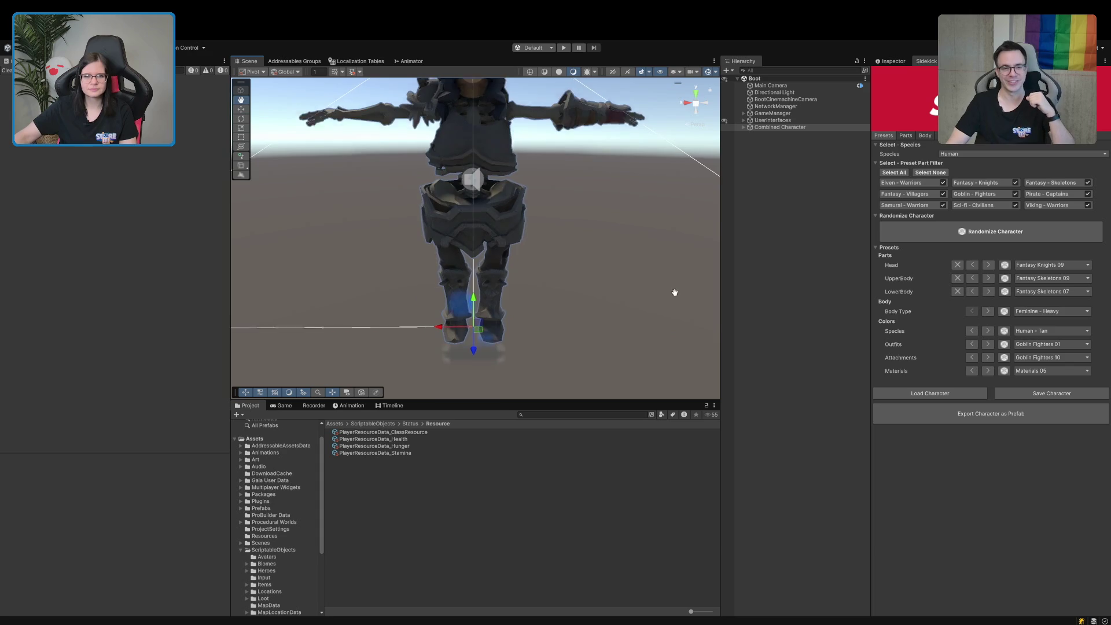
left_click(707, 71)
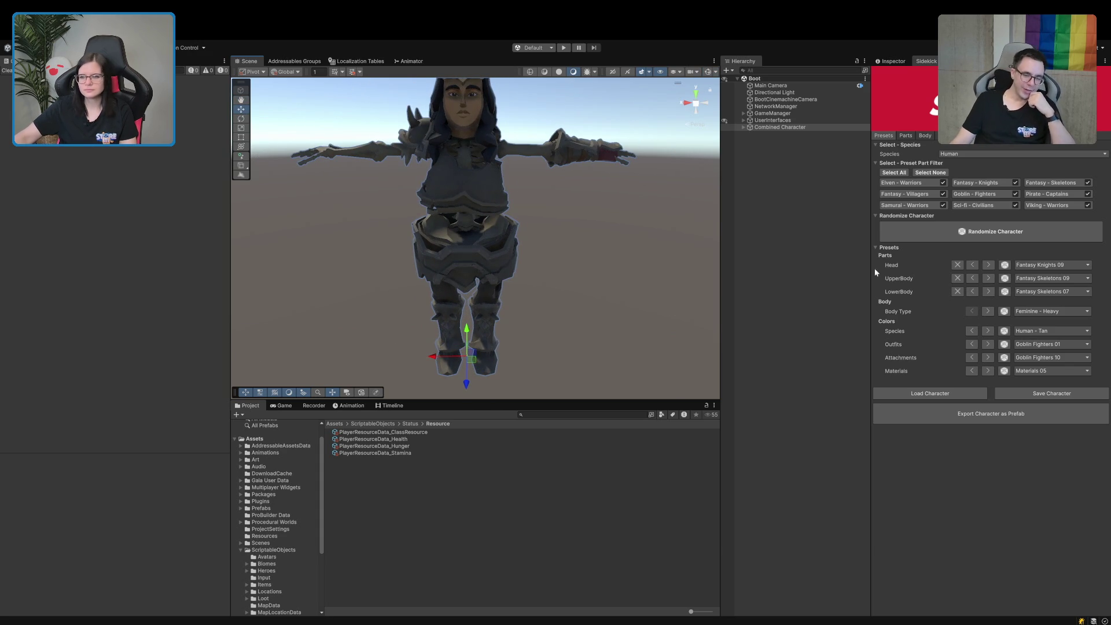
Restrict presets to Fantasy - Villagers, randomize into a villager, and show the Parts list
left_click(906, 135)
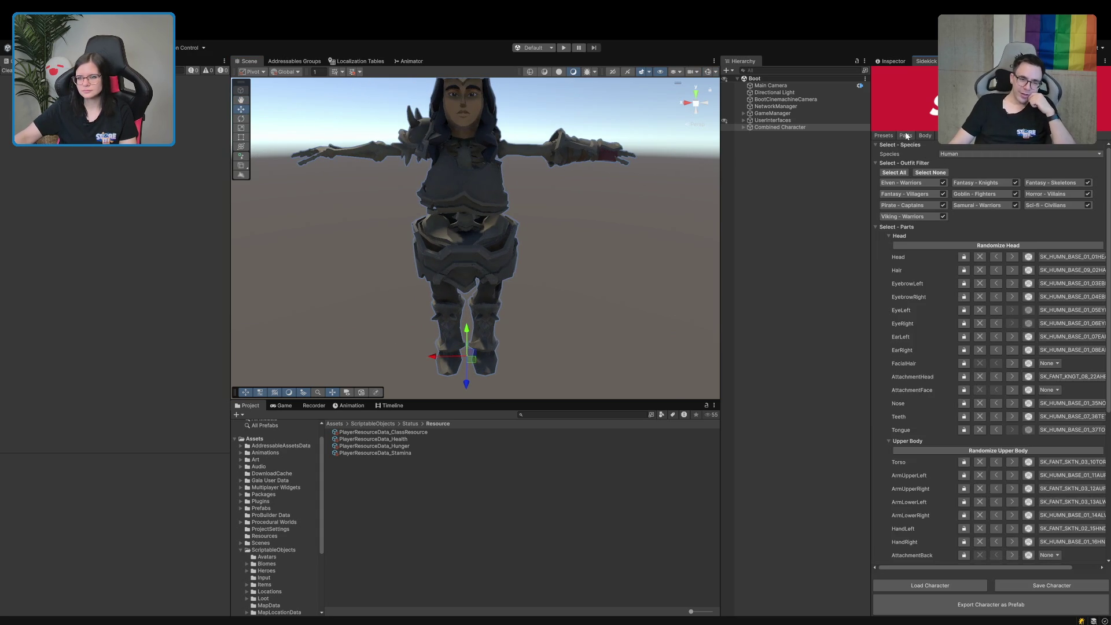
left_click(884, 135)
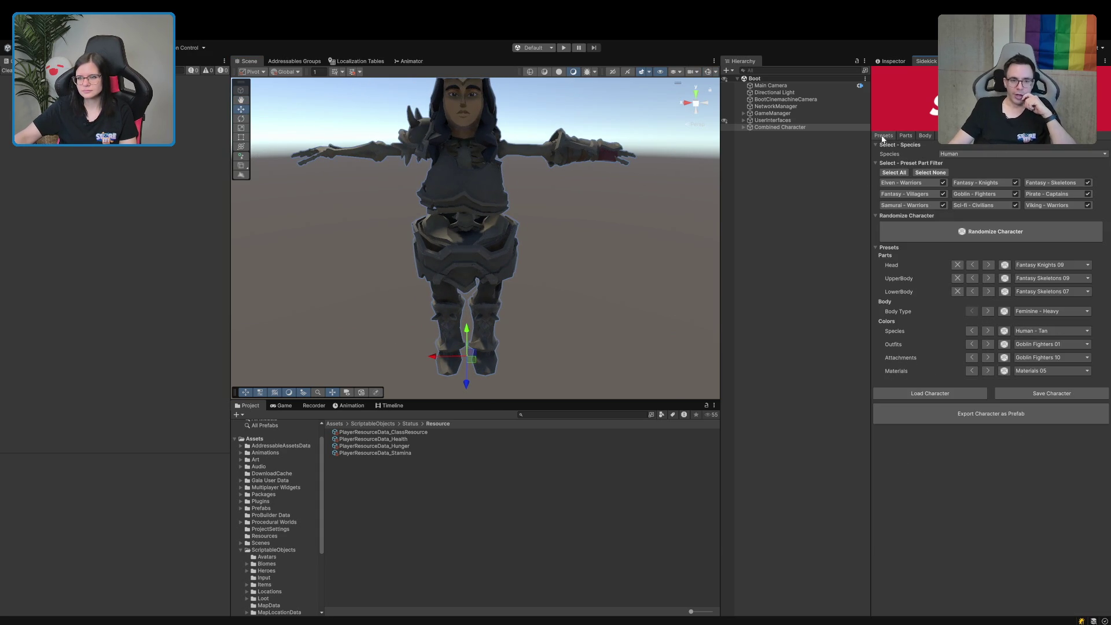
left_click(929, 172)
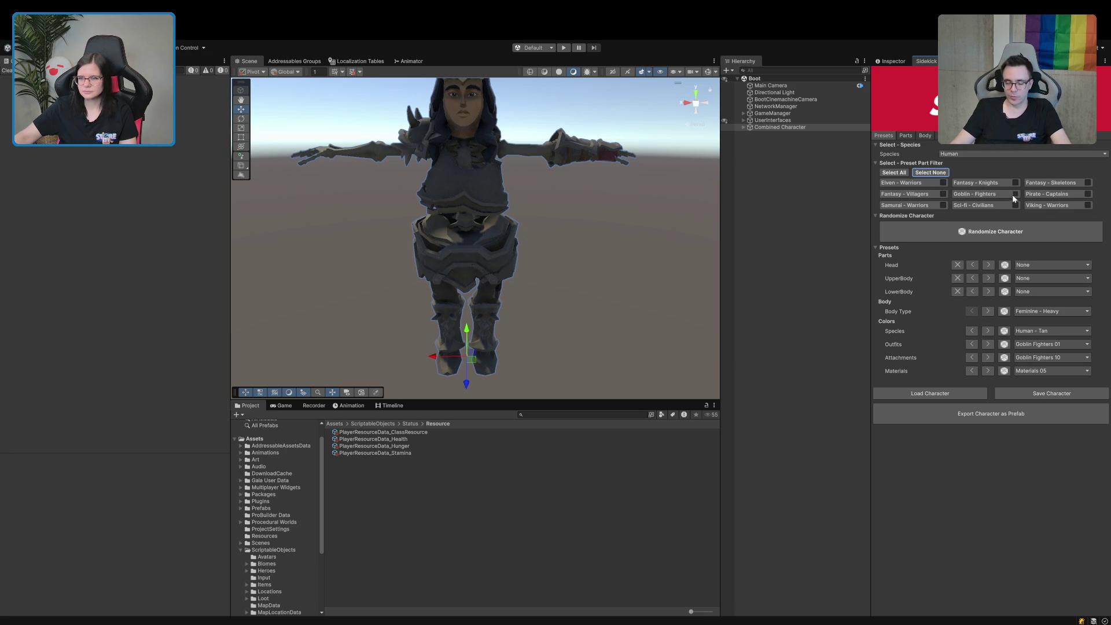
left_click(943, 194)
left_click(984, 231)
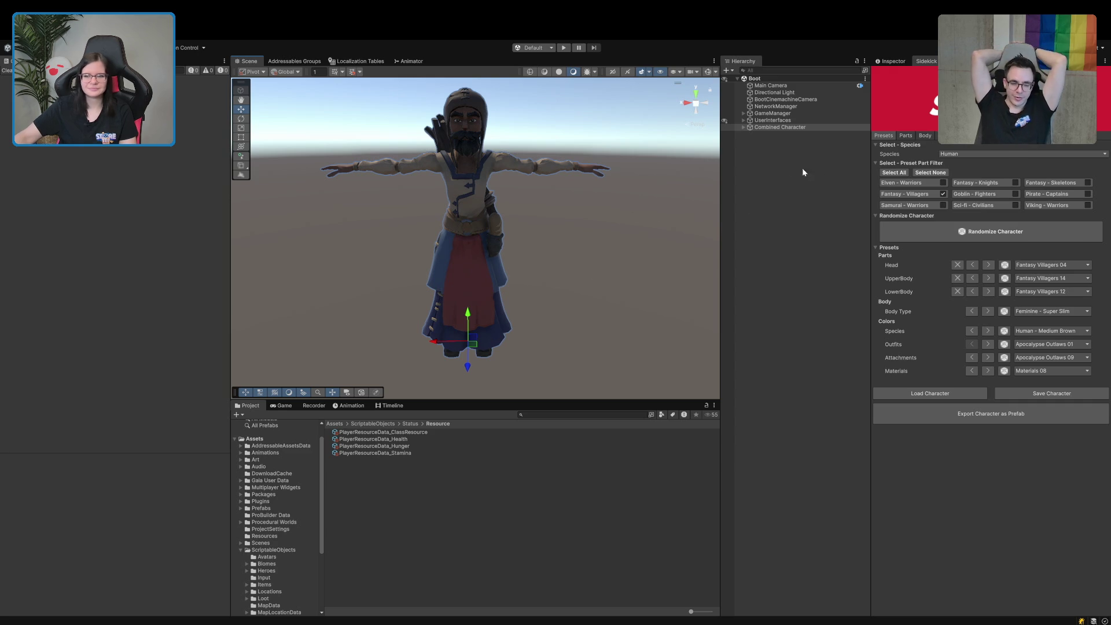
left_click(905, 136)
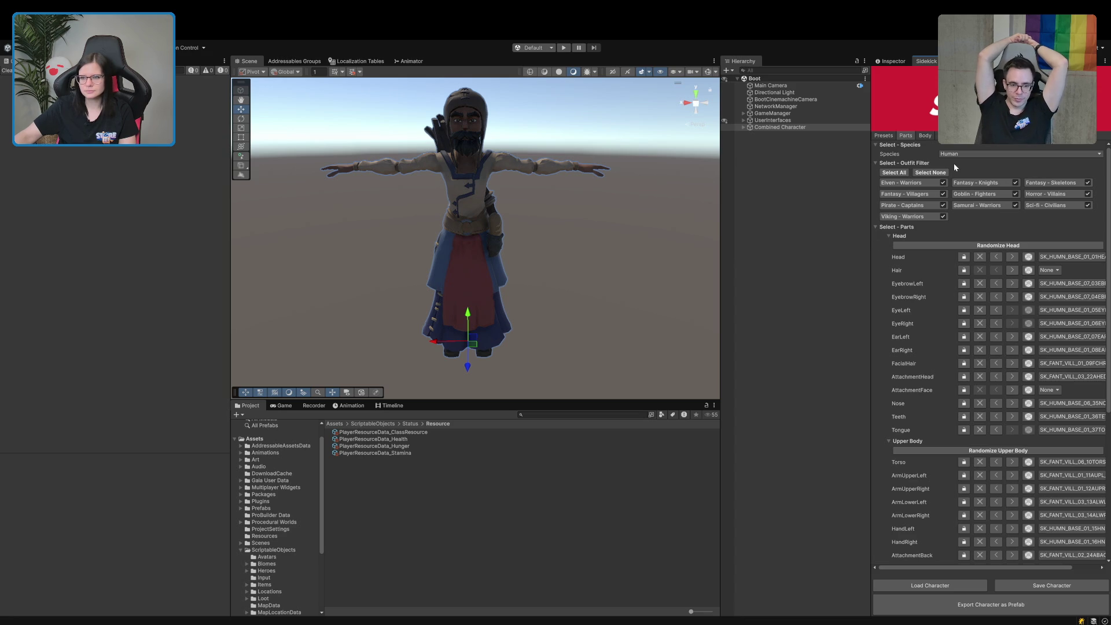
Limit outfit parts to Fantasy - Villagers and randomize the villager's head parts
left_click(938, 174)
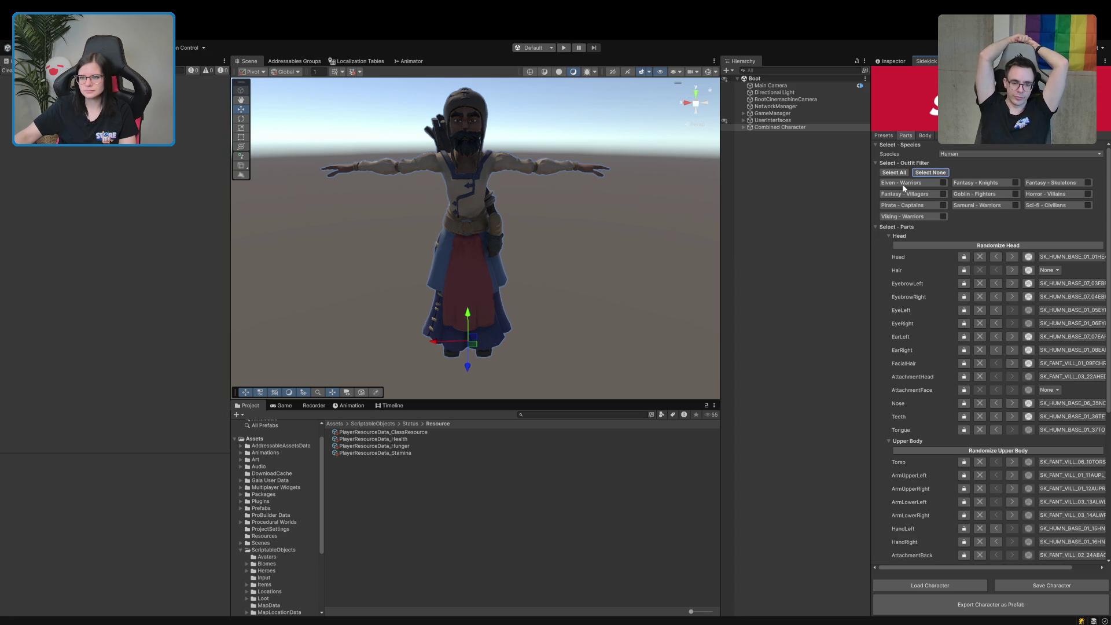
left_click(943, 193)
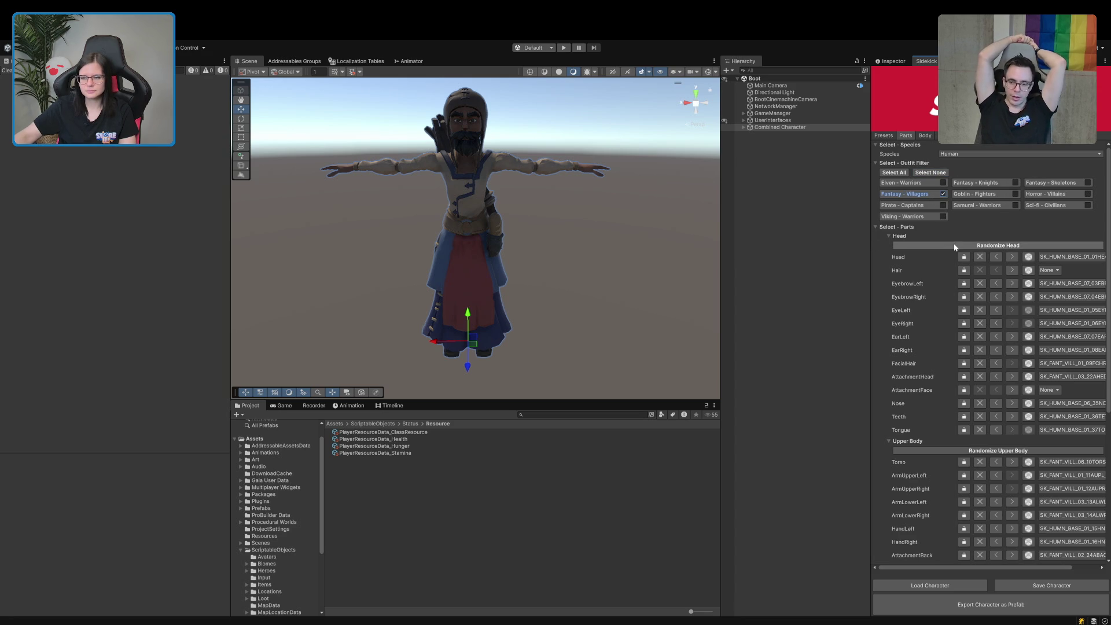
left_click(954, 246)
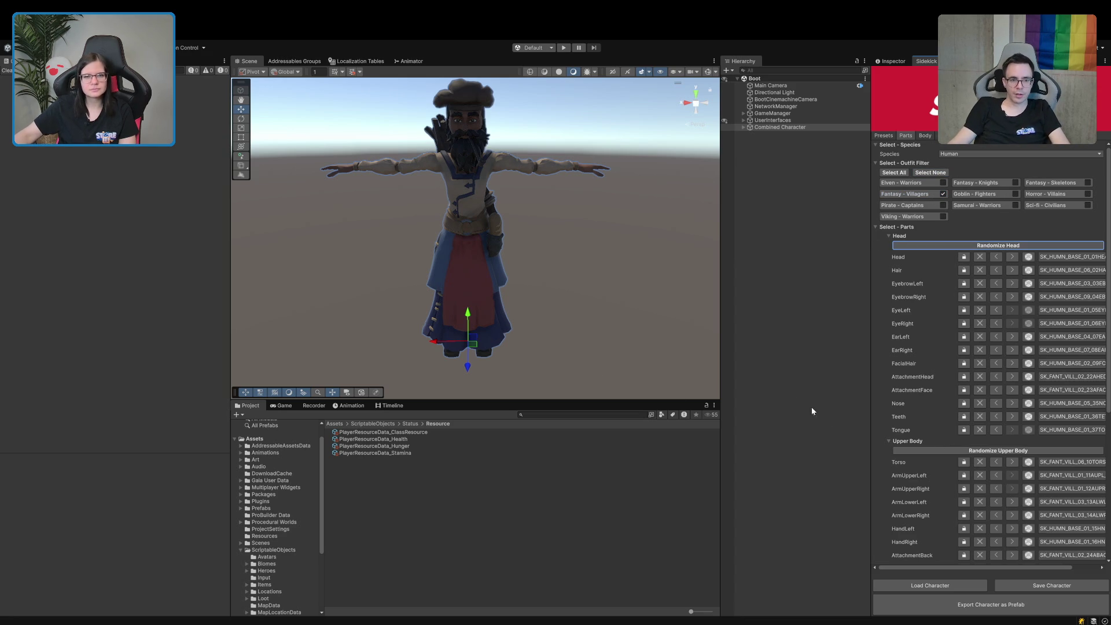
Reroll upper and lower body clothing until he wears shorts, and swap the hat for hair
left_click(921, 451)
scroll(916, 440, "down", 5)
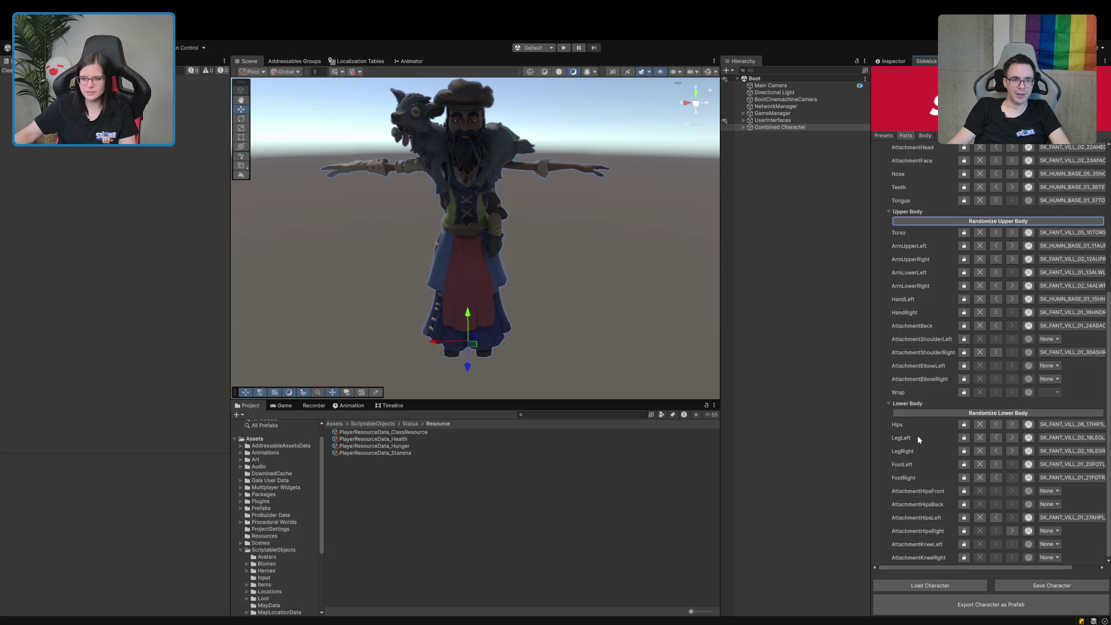
left_click(918, 414)
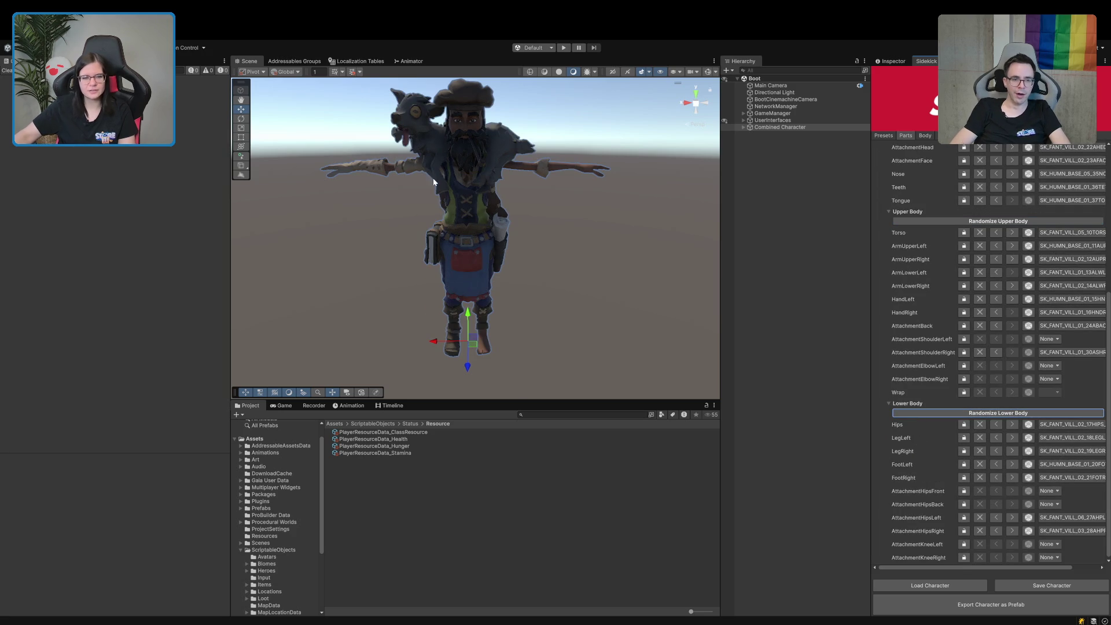
left_click_drag(433, 178, 479, 276)
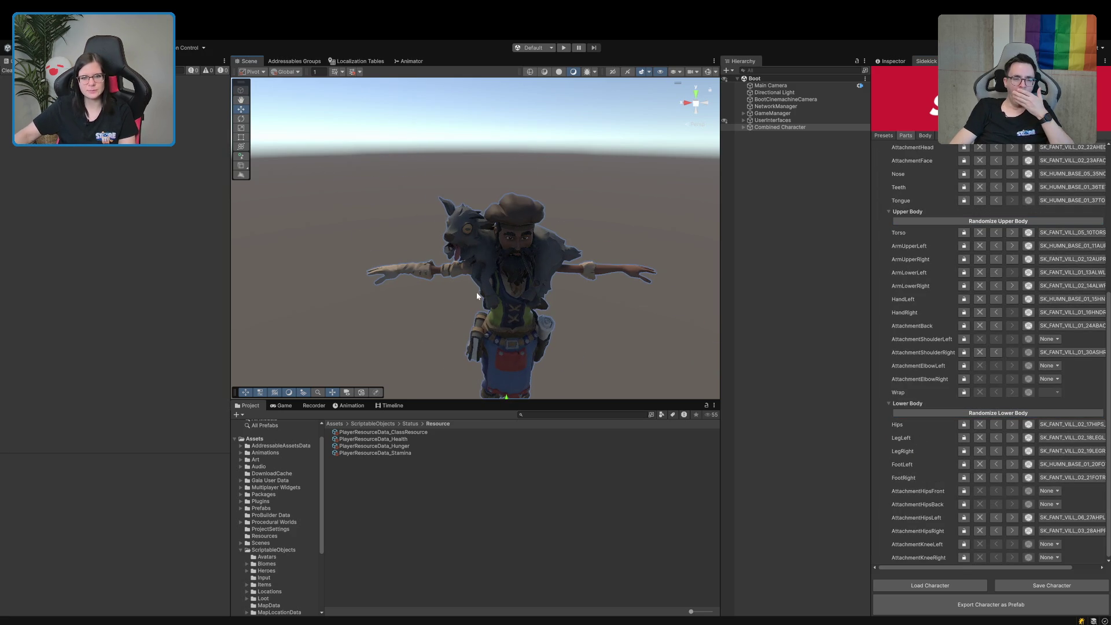
left_click_drag(526, 338, 498, 281)
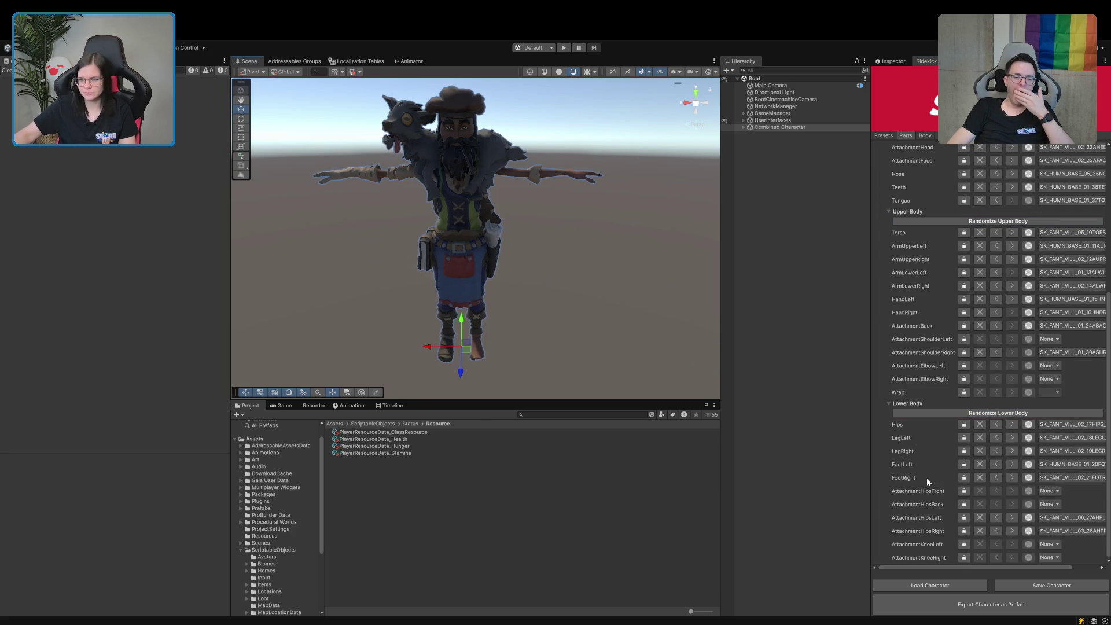
left_click(953, 414)
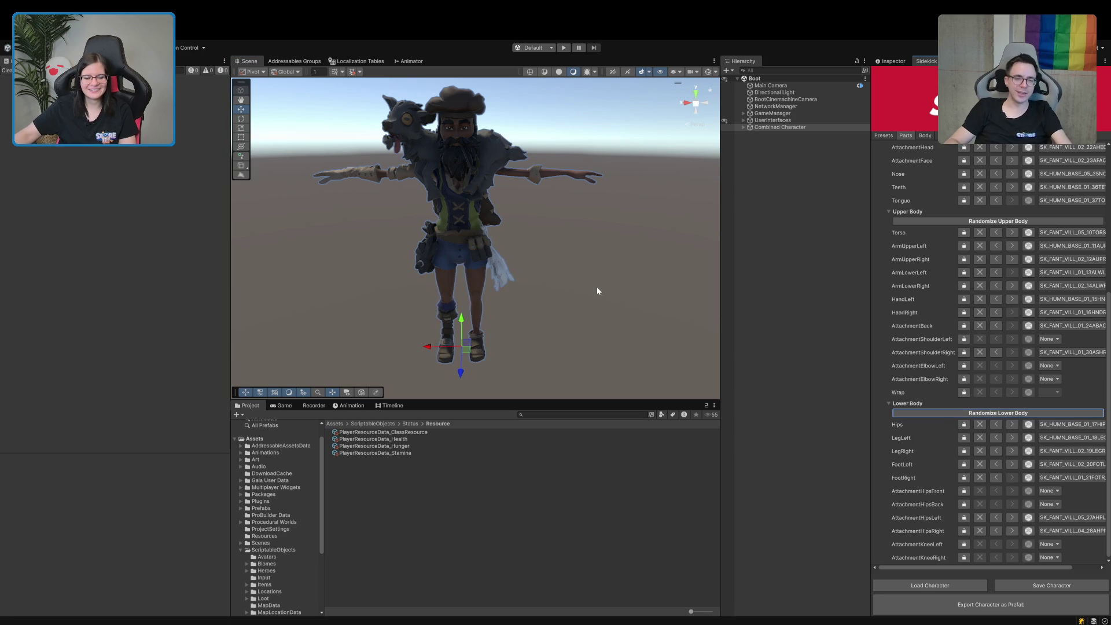
left_click_drag(597, 290, 631, 341)
scroll(905, 310, "up", 5)
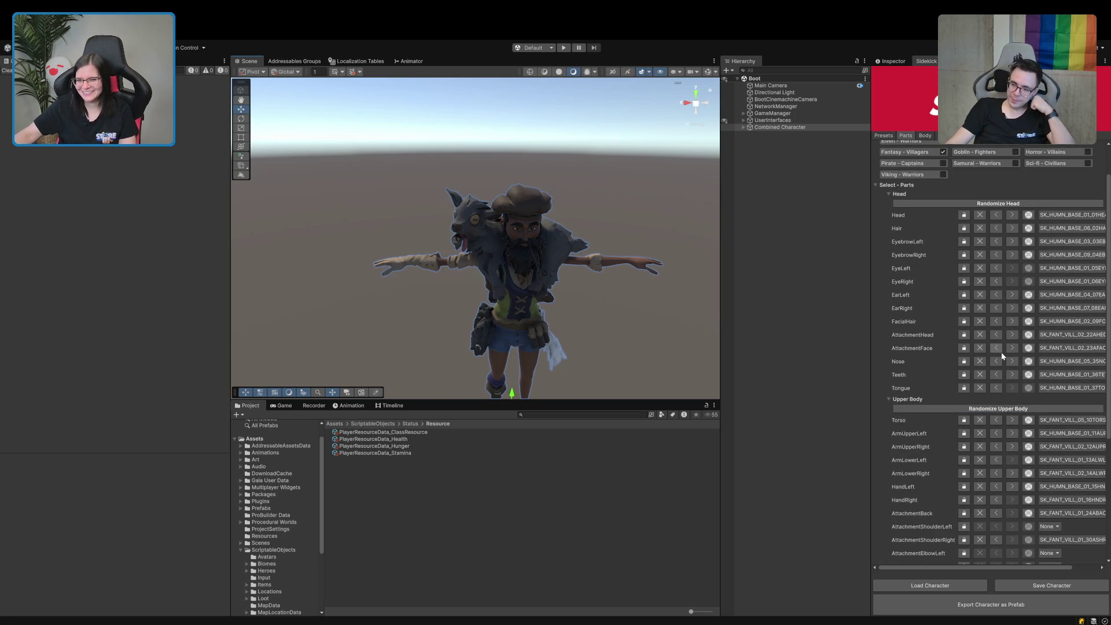
left_click(1051, 335)
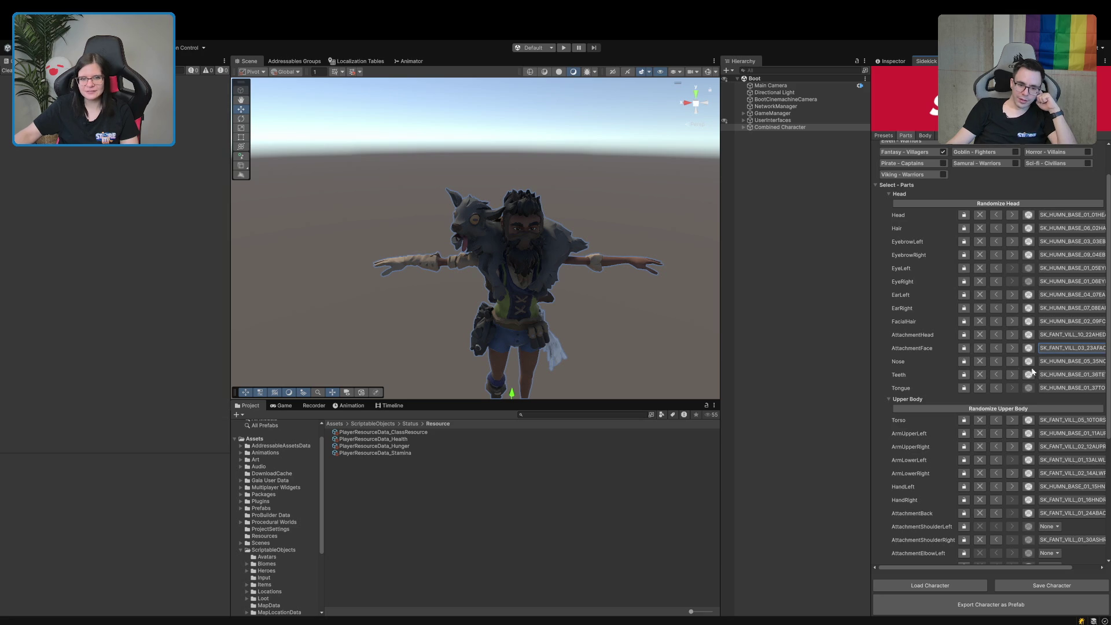
Try a different AttachmentBack piece and view the villager from behind
scroll(521, 232, "up", 5)
scroll(520, 232, "down", 2)
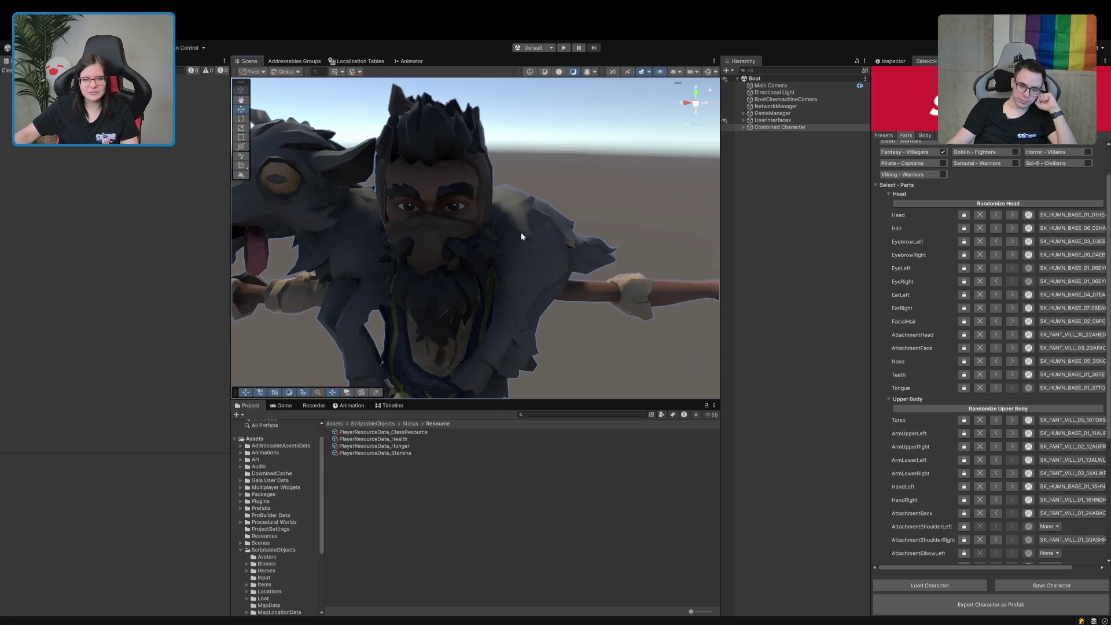
scroll(522, 236, "down", 4)
scroll(523, 236, "up", 1)
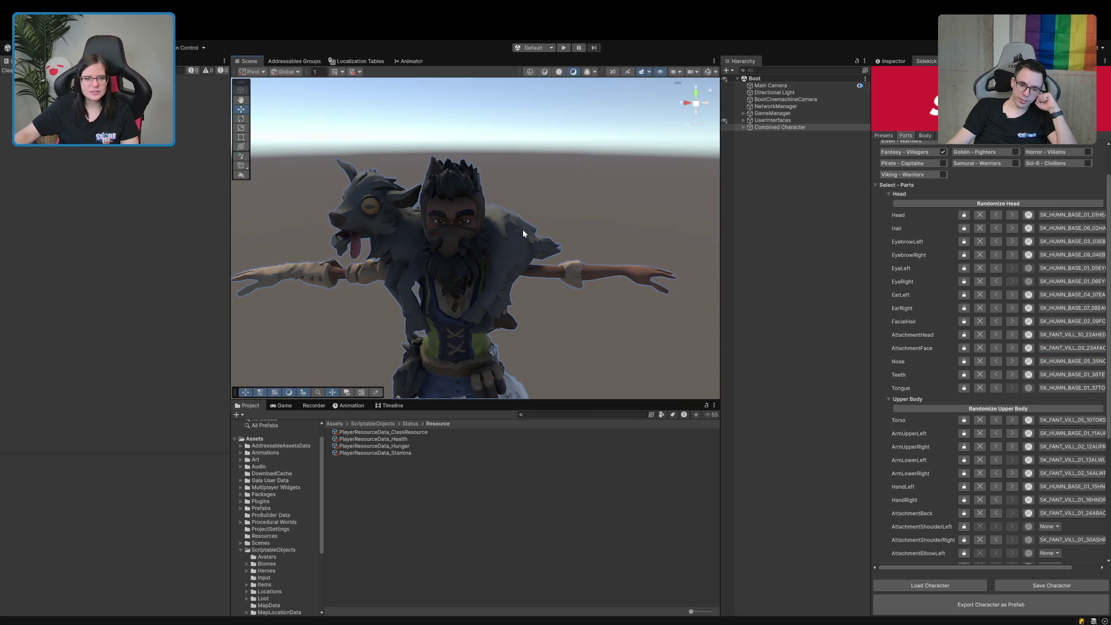
scroll(920, 323, "down", 4)
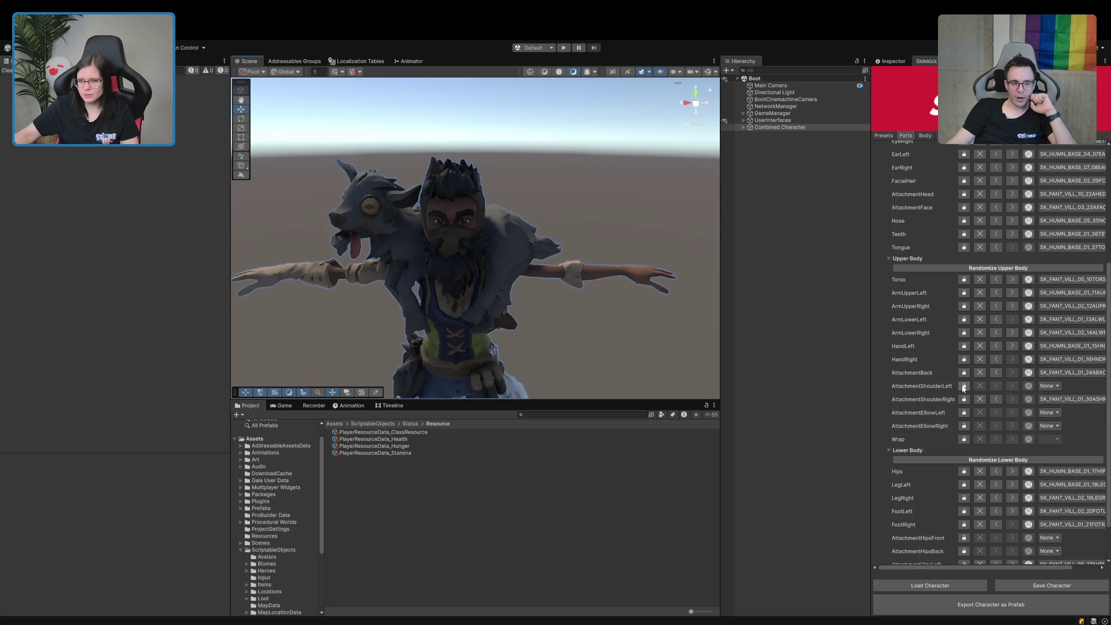
left_click(1054, 372)
mouse_move(503, 347)
left_mouse_down()
mouse_move(498, 307)
mouse_move(543, 313)
mouse_move(533, 333)
mouse_move(550, 312)
mouse_move(495, 314)
mouse_move(531, 290)
mouse_move(477, 293)
mouse_move(504, 290)
left_mouse_up()
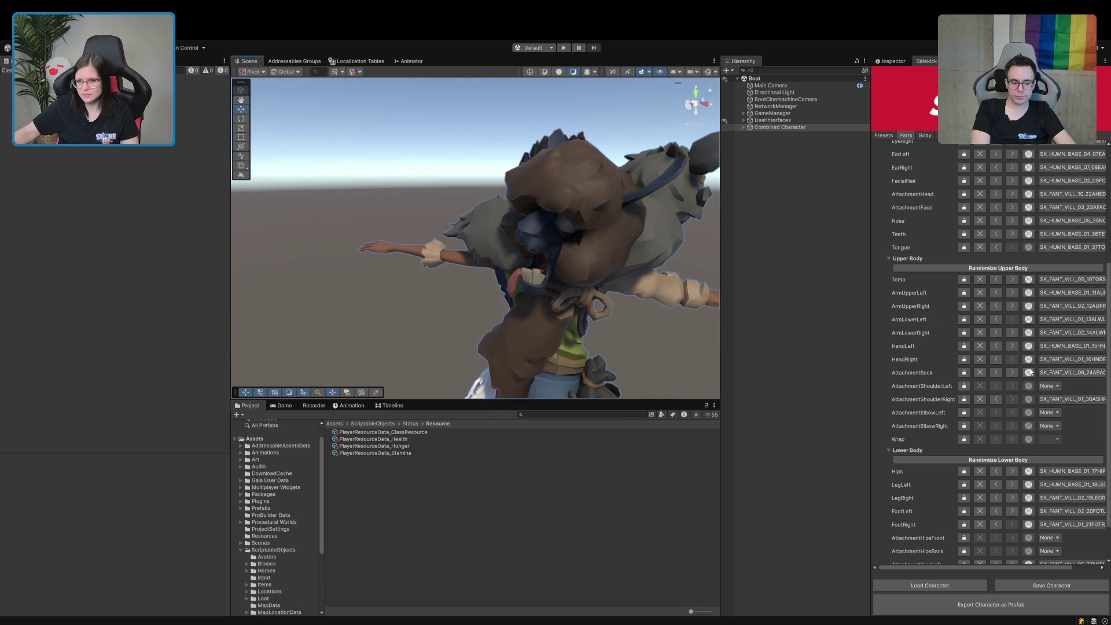
Cycle AttachmentBack options, including a sack, until it reads None
left_click(1011, 373)
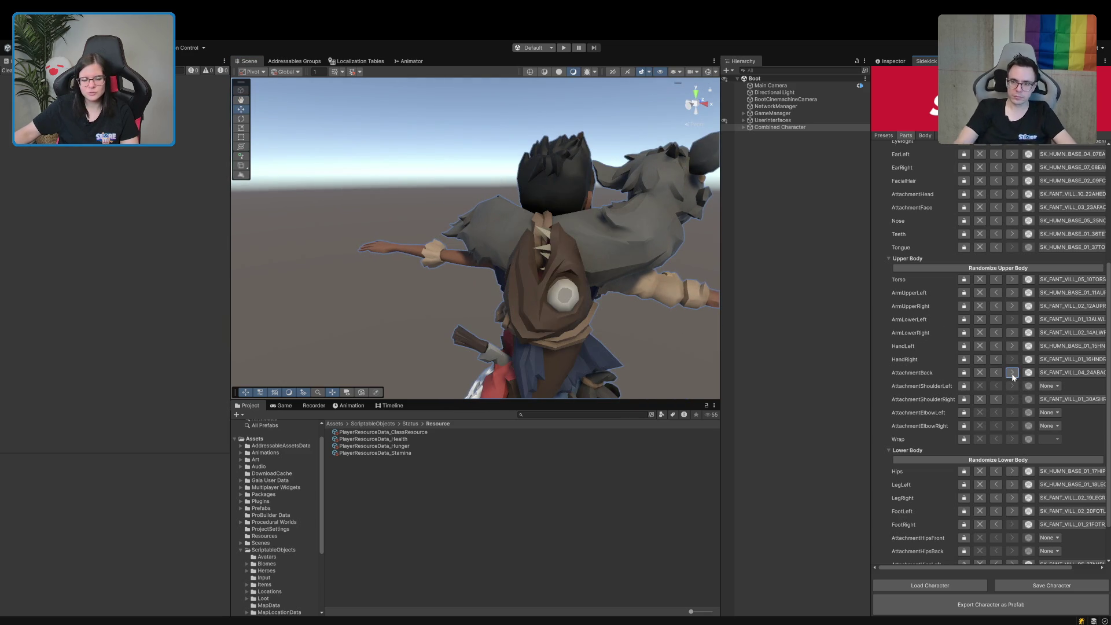
left_click(1011, 373)
left_click(1011, 373)
left_click(1011, 373)
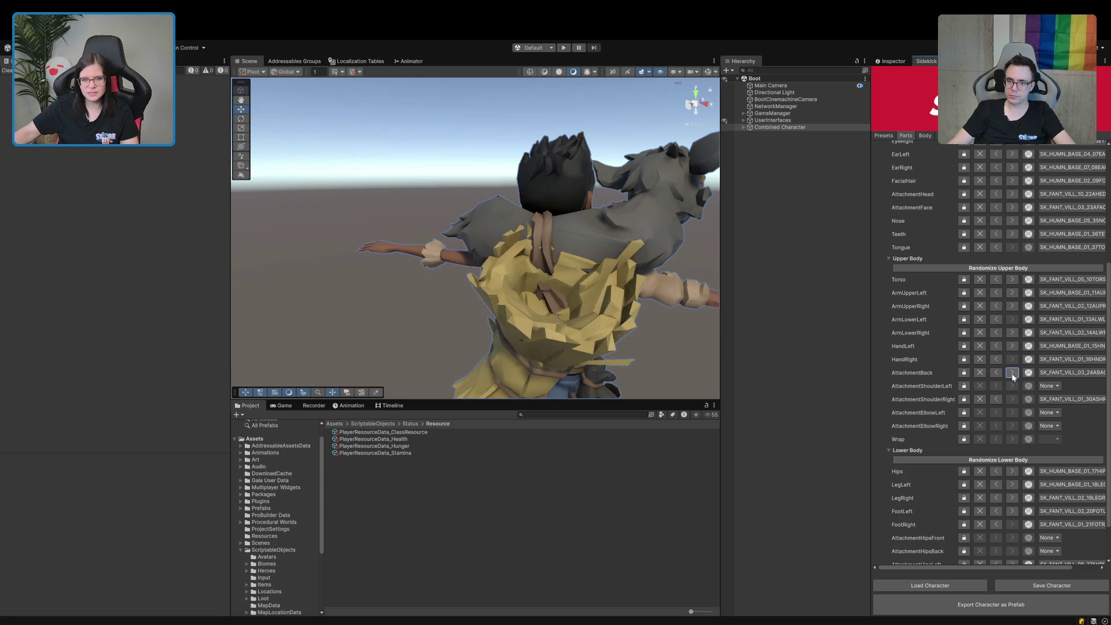
left_click(1012, 373)
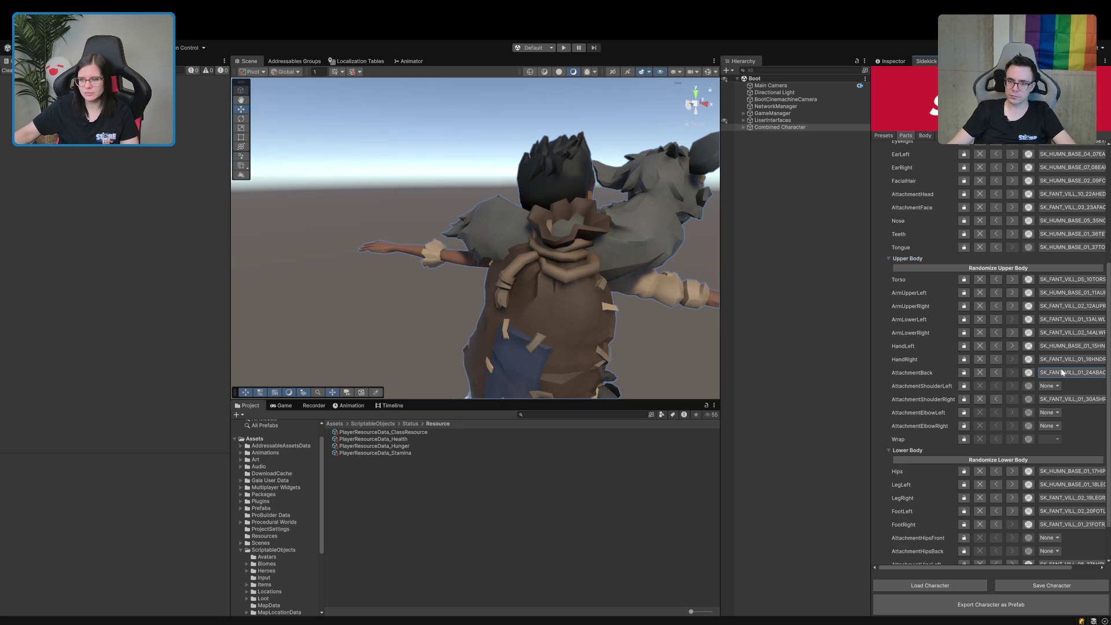
left_click(1011, 373)
left_click(1011, 373)
mouse_move(636, 277)
left_mouse_down()
mouse_move(568, 270)
mouse_move(436, 285)
mouse_move(571, 309)
mouse_move(315, 258)
mouse_move(370, 249)
left_mouse_up()
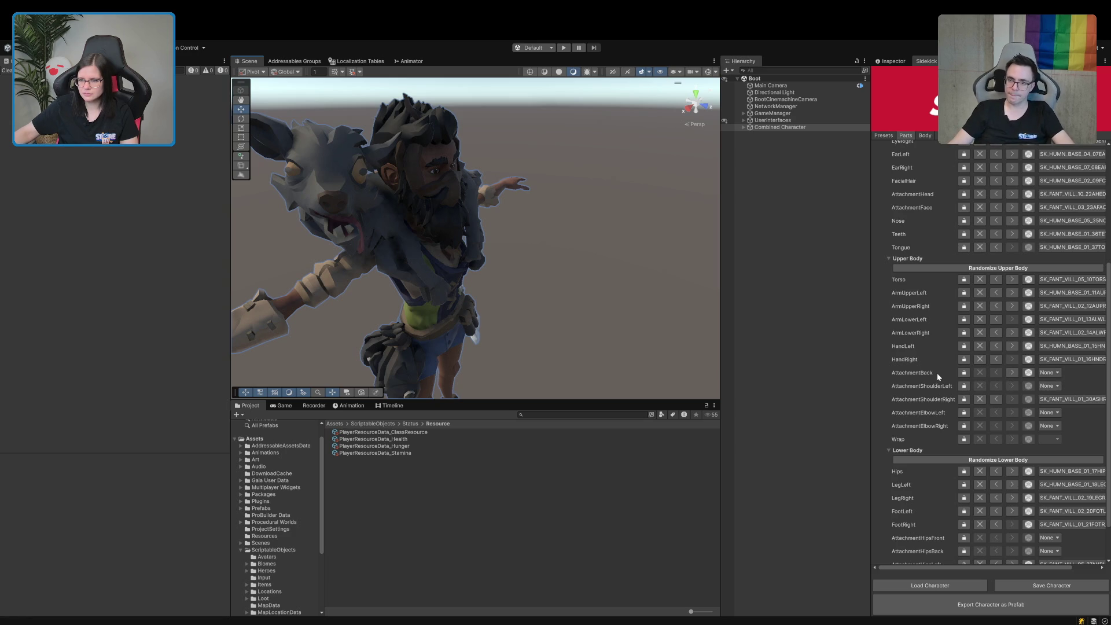
Set AttachmentShoulderRight to None, removing the furry shoulder piece
left_click(1028, 400)
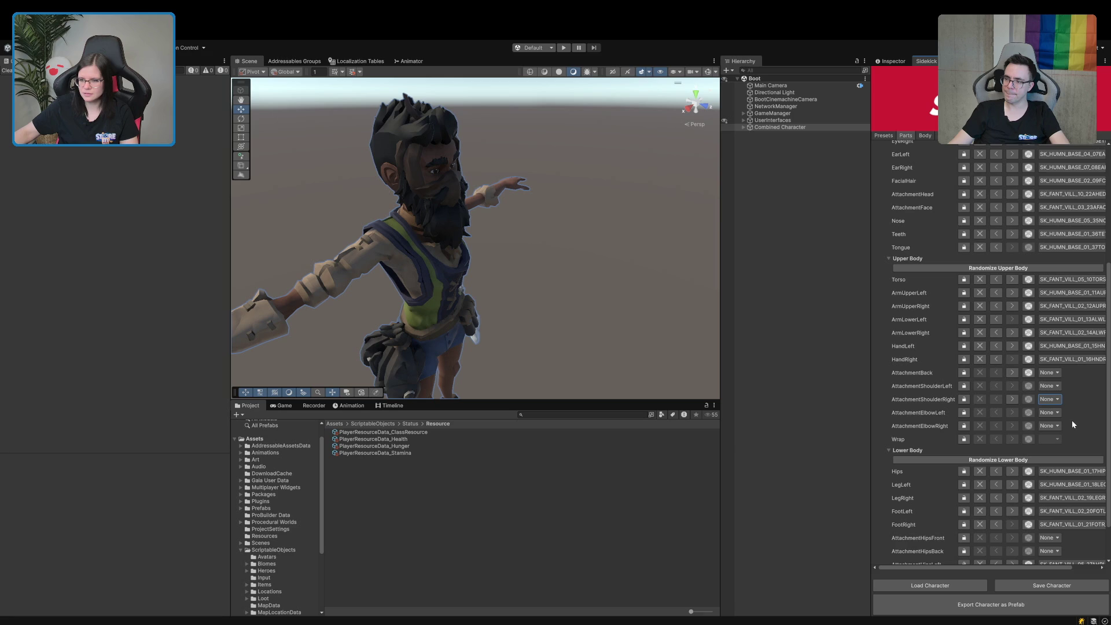
left_click(1056, 386)
left_click(1082, 383)
scroll(428, 235, "down", 3)
scroll(429, 259, "up", 3)
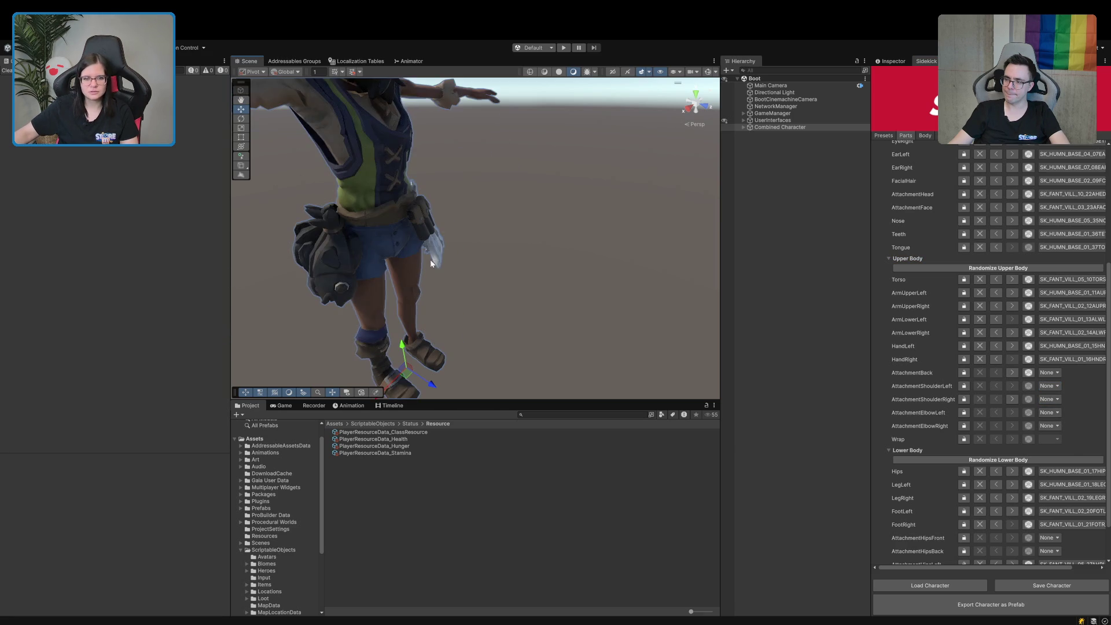
Test one more AttachmentBack option, then set it back to None
left_click_drag(429, 259, 473, 237)
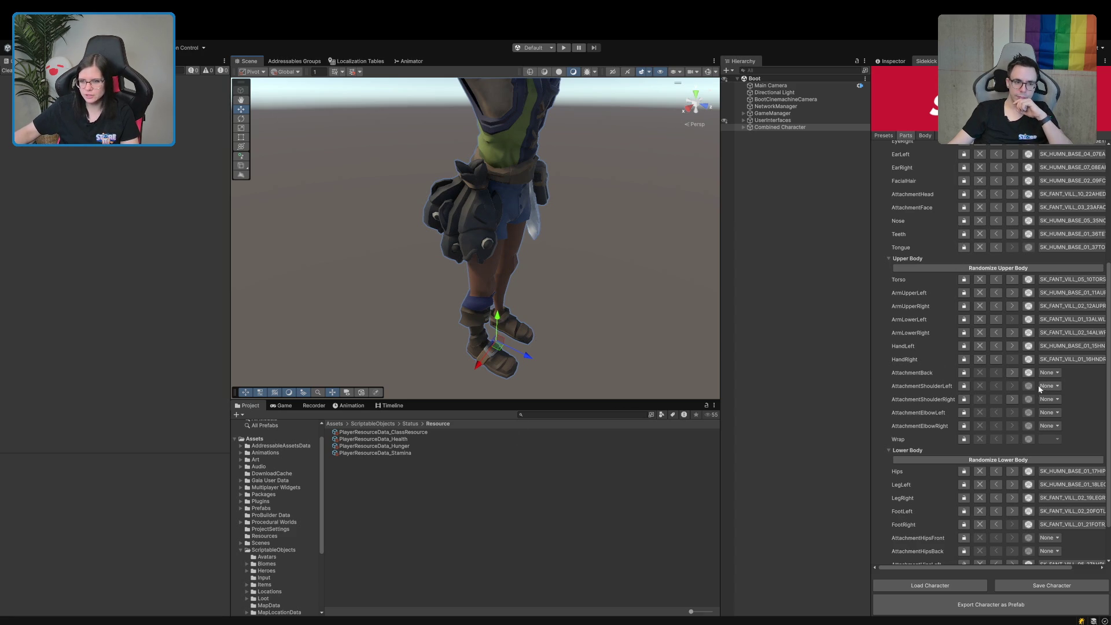
left_click(1011, 372)
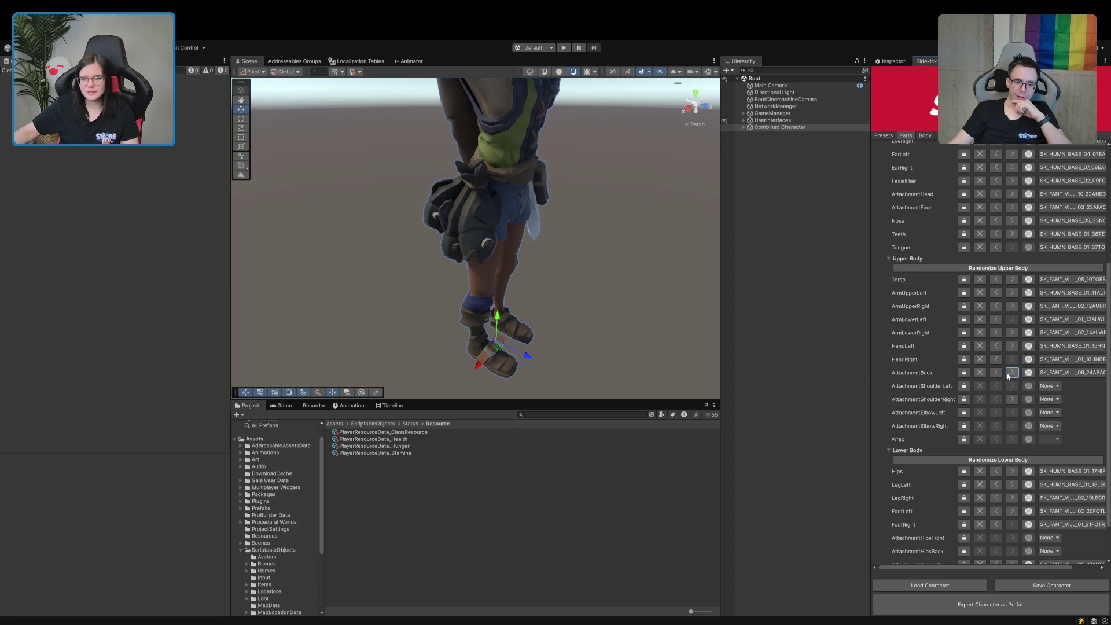
left_click(994, 373)
mouse_move(677, 280)
left_mouse_down()
mouse_move(558, 265)
mouse_move(475, 221)
left_mouse_up()
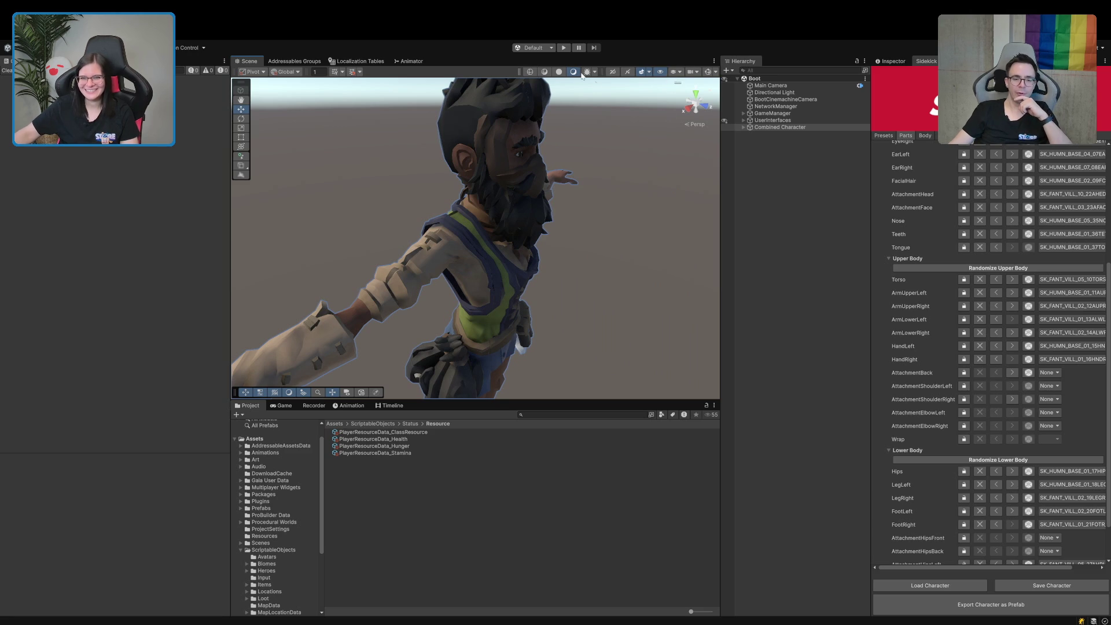
Select the villager's Combined Character object in the Hierarchy
left_click(792, 128)
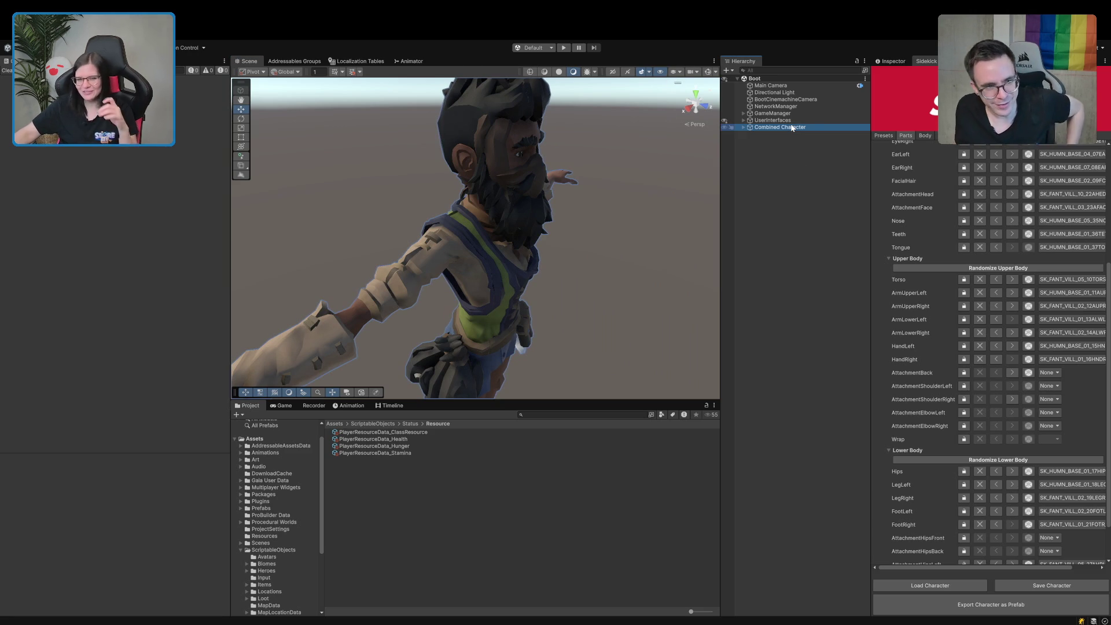